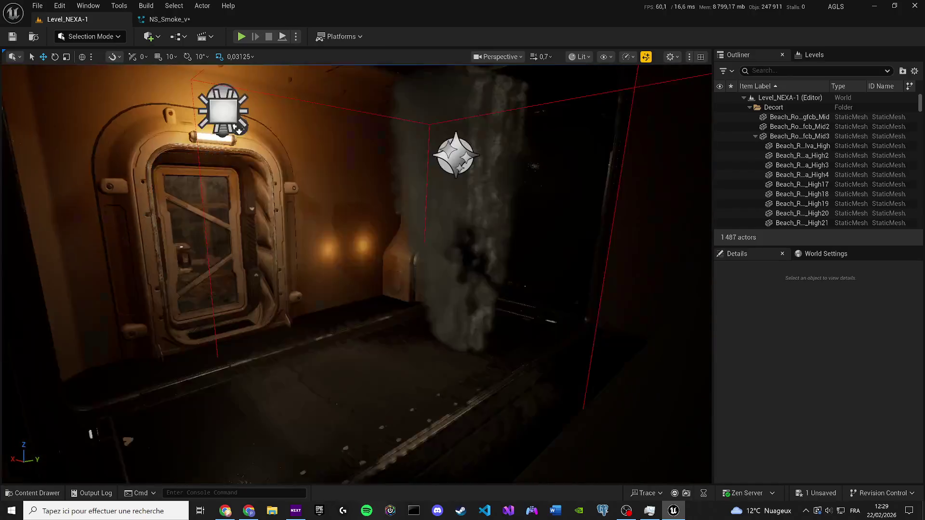
# - Set NS_Smoke_v's Emitter Summary World Size X, Y and Z to 450, then return to Level_NEXA-1
pyautogui.click(167, 20)
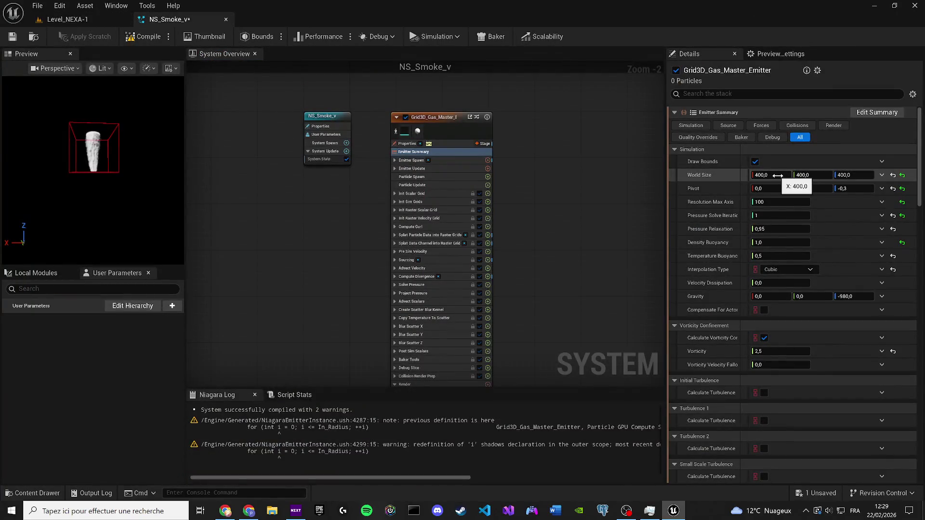
pyautogui.click(781, 174)
pyautogui.write('450')
pyautogui.click(802, 174)
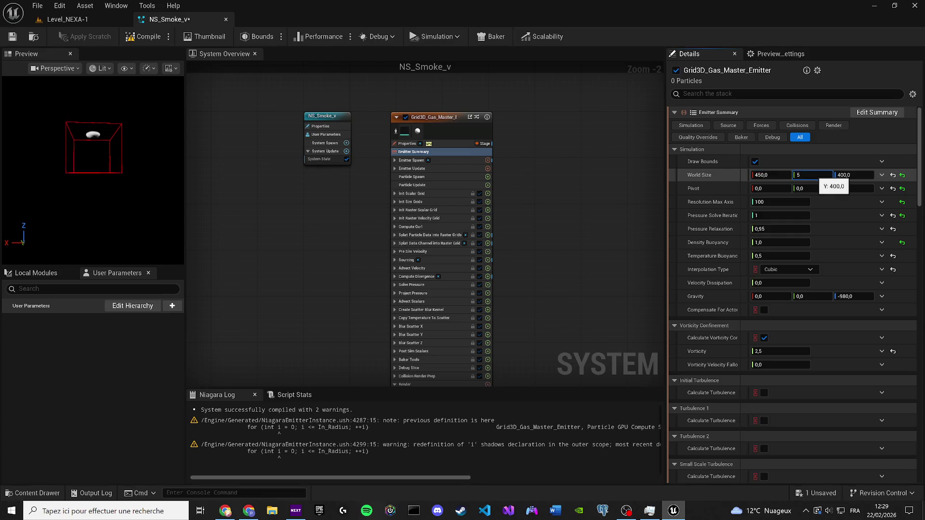
pyautogui.write('450')
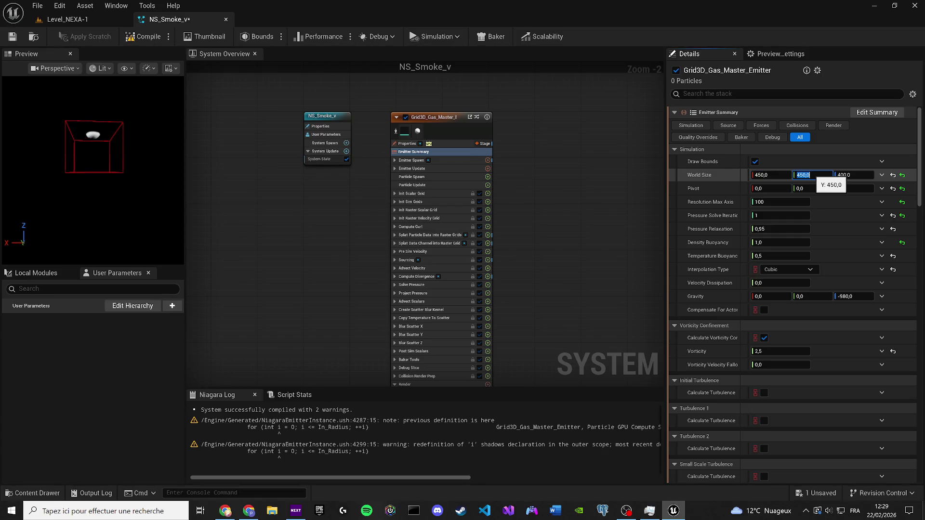
pyautogui.click(848, 175)
pyautogui.write('450')
pyautogui.press('Return')
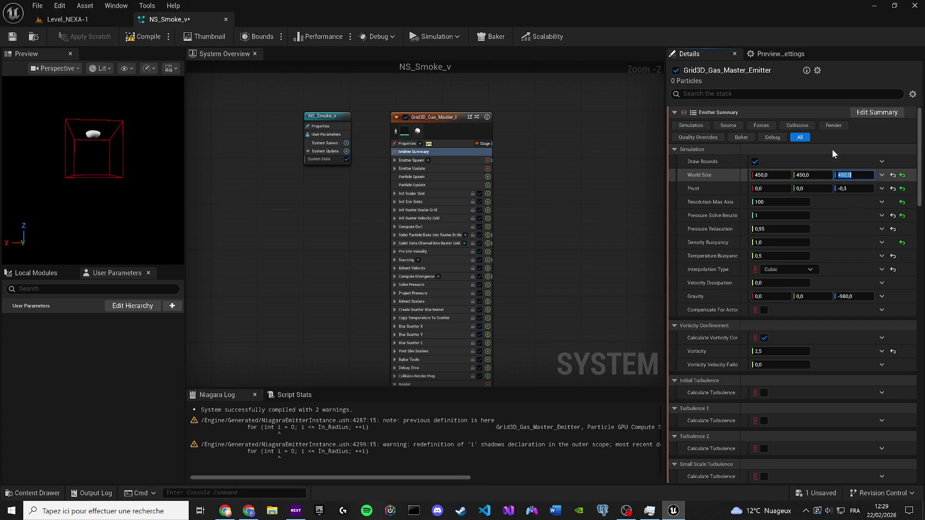
pyautogui.click(112, 21)
# - Lift the NS_Smoke_v smoke actor slightly upward in the corridor
pyautogui.click(462, 137)
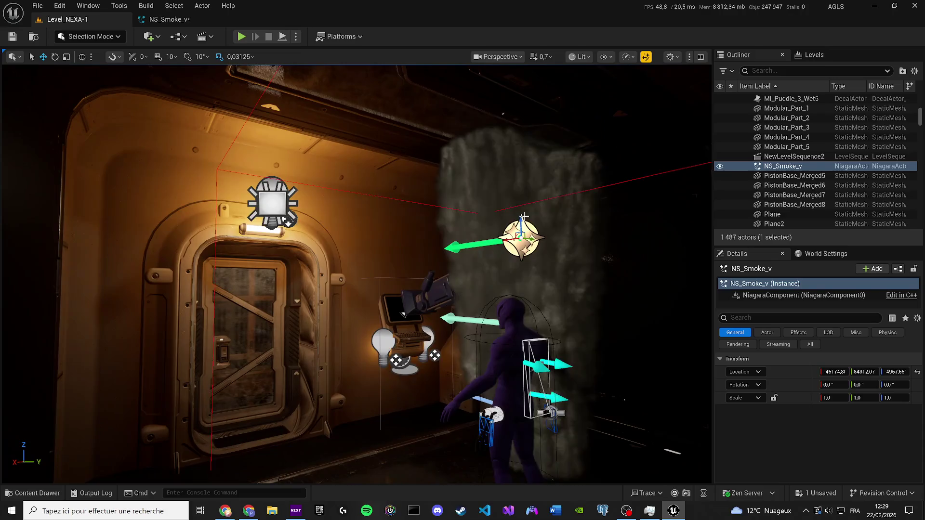
pyautogui.moveTo(528, 221)
pyautogui.mouseDown()
pyautogui.moveTo(519, 157)
pyautogui.moveTo(507, 255)
pyautogui.mouseUp()
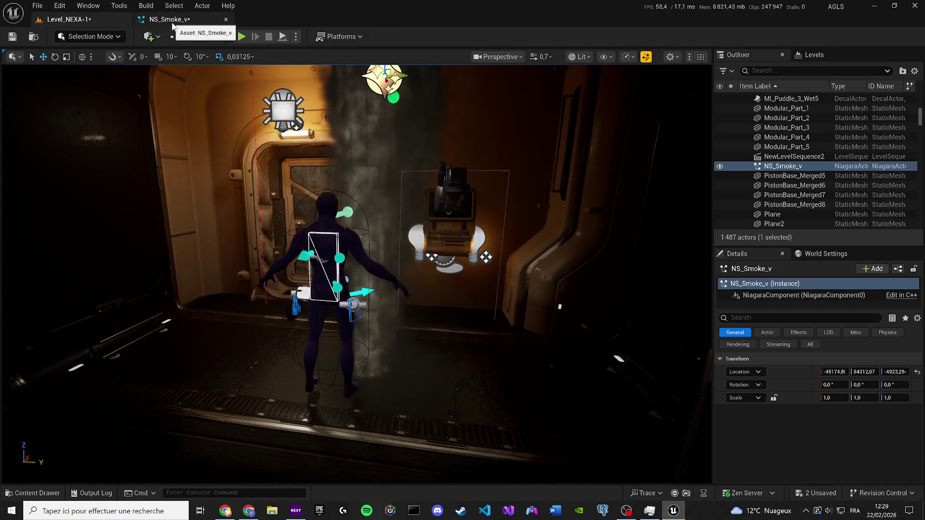
pyautogui.moveTo(289, 202); pyautogui.dragTo(275, 178)
pyautogui.moveTo(398, 192); pyautogui.dragTo(398, 191)
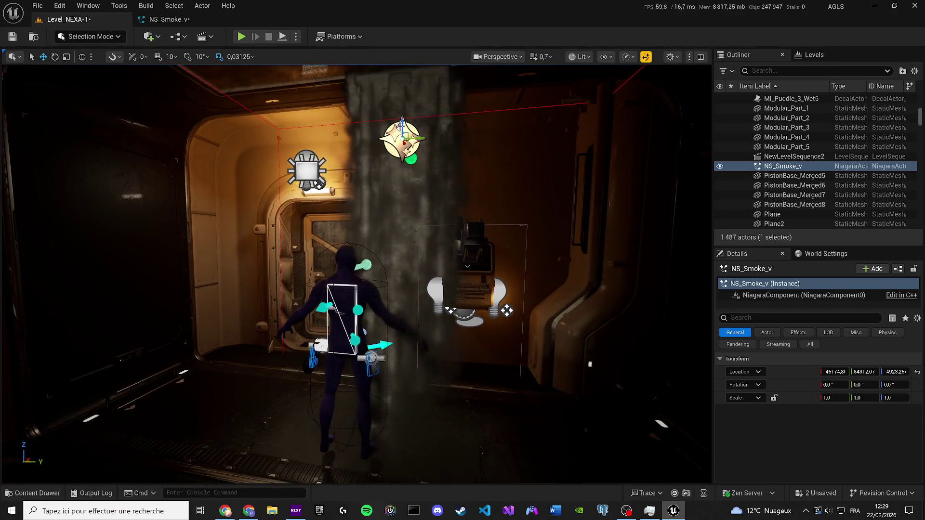
# - Scrub the emitter's World Size Z down to about 417 and return to the level
pyautogui.click(167, 23)
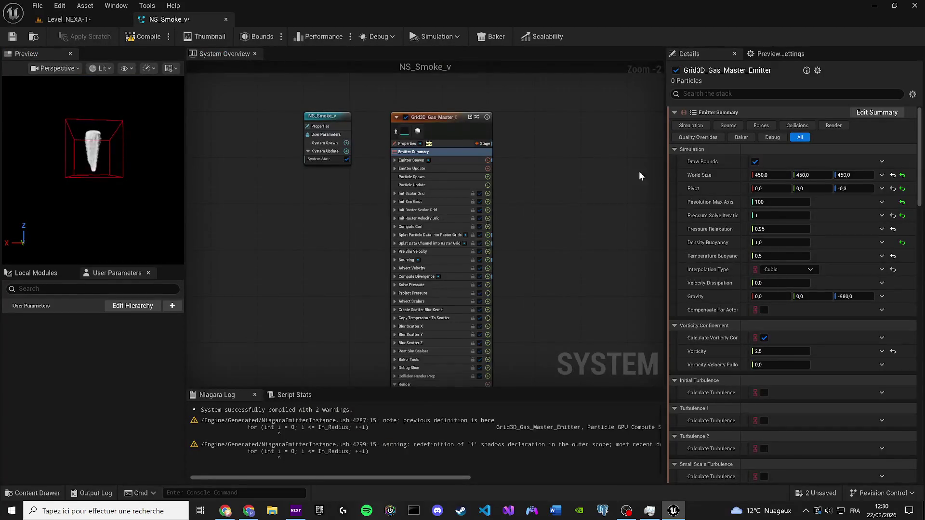
pyautogui.moveTo(846, 175); pyautogui.dragTo(830, 174)
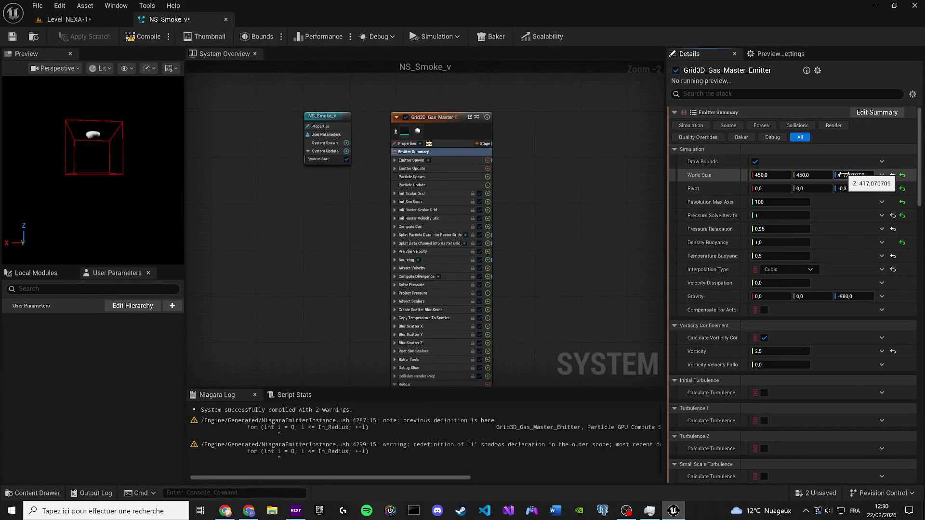
pyautogui.click(68, 20)
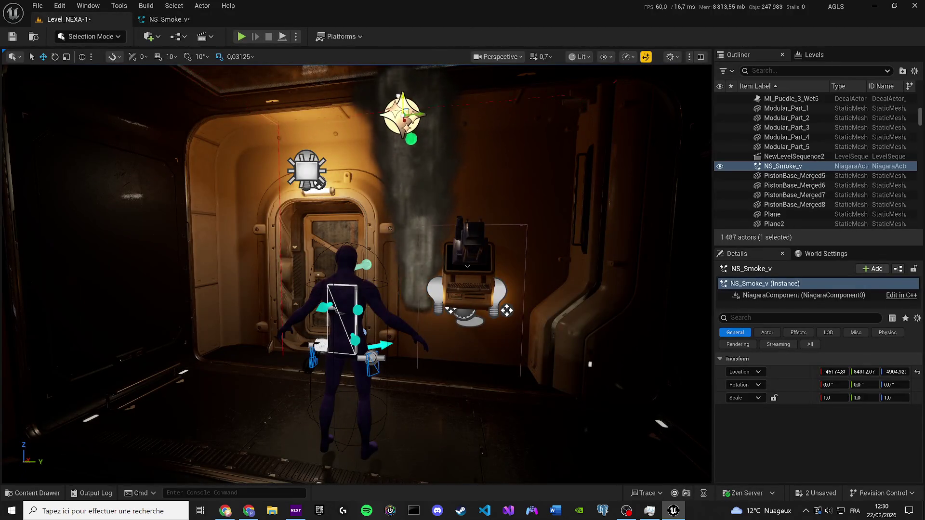
# - Move the NS_Smoke_v smoke down and up on its Z axis until it hangs above the purple character
pyautogui.moveTo(356, 274)
pyautogui.mouseDown()
pyautogui.moveTo(356, 328)
pyautogui.moveTo(366, 240)
pyautogui.moveTo(351, 135)
pyautogui.mouseUp()
pyautogui.moveTo(269, 154)
pyautogui.mouseDown()
pyautogui.moveTo(299, 145)
pyautogui.moveTo(270, 154)
pyautogui.mouseUp()
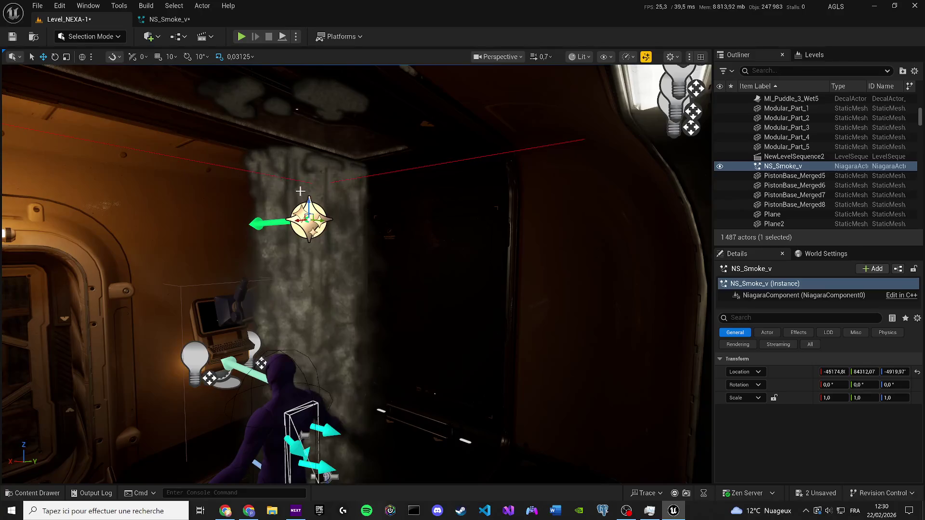
pyautogui.moveTo(309, 205); pyautogui.dragTo(309, 281)
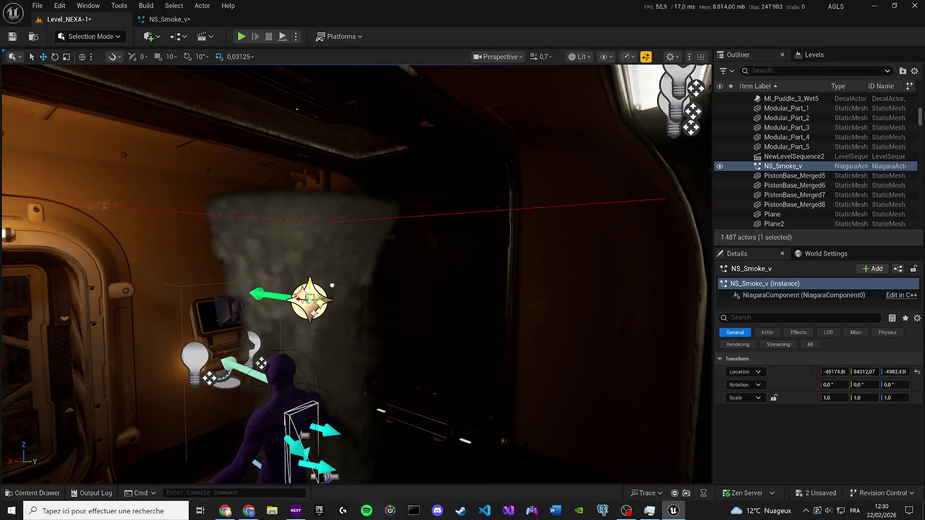
pyautogui.moveTo(357, 193); pyautogui.dragTo(337, 183)
pyautogui.moveTo(356, 240)
pyautogui.mouseDown()
pyautogui.moveTo(334, 231)
pyautogui.moveTo(345, 206)
pyautogui.mouseUp()
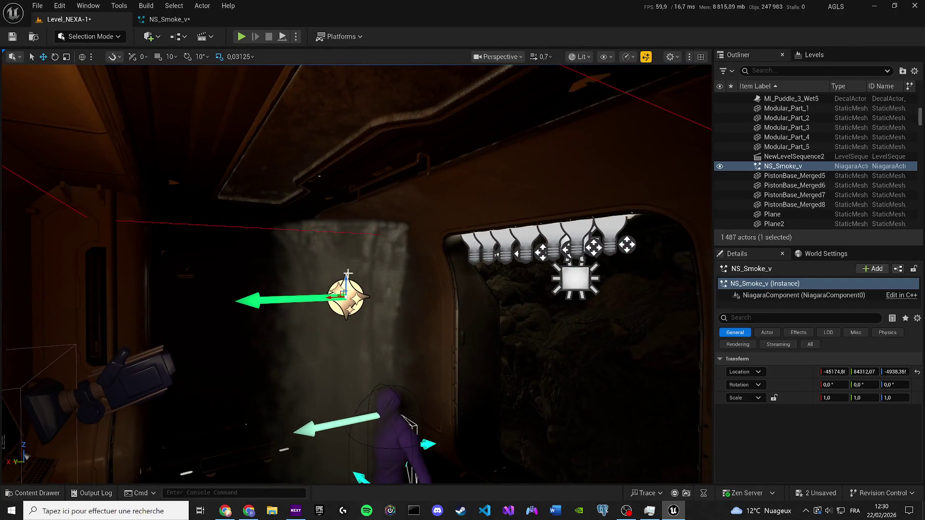
pyautogui.moveTo(348, 273)
pyautogui.mouseDown()
pyautogui.moveTo(346, 146)
pyautogui.moveTo(346, 264)
pyautogui.moveTo(346, 241)
pyautogui.mouseUp()
pyautogui.moveTo(27, 456); pyautogui.dragTo(36, 459)
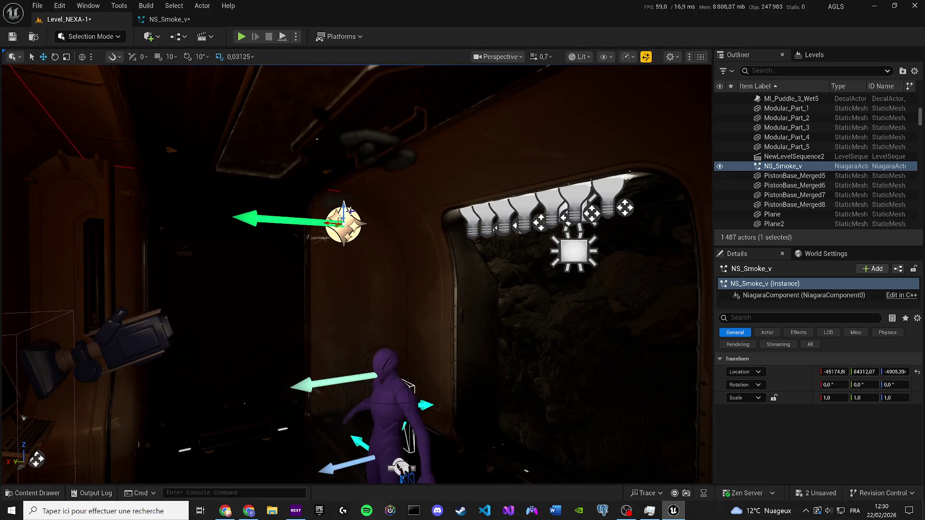
pyautogui.moveTo(343, 219)
pyautogui.mouseDown()
pyautogui.moveTo(341, 279)
pyautogui.moveTo(341, 218)
pyautogui.mouseUp()
# - Set the NS_Smoke_v emitter's Resolution Max Axis to 400
pyautogui.click(179, 22)
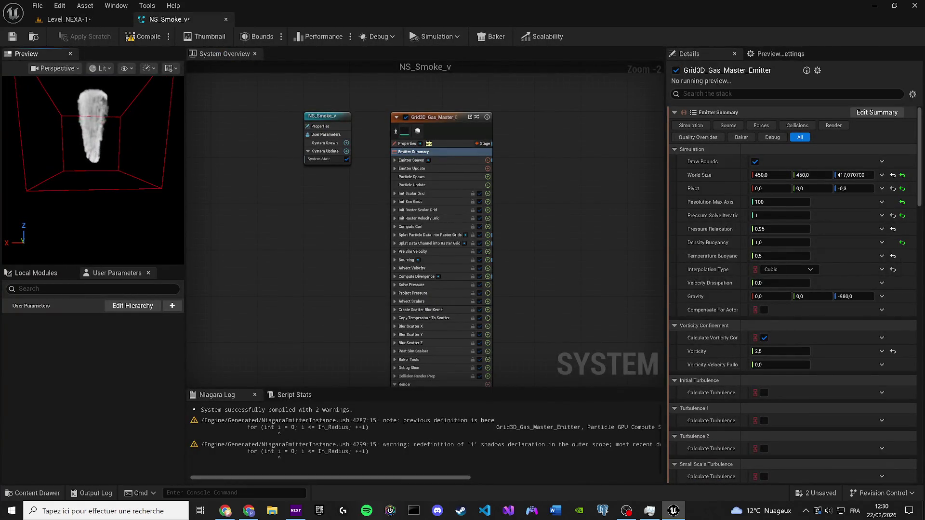
pyautogui.click(790, 202)
pyautogui.write('400')
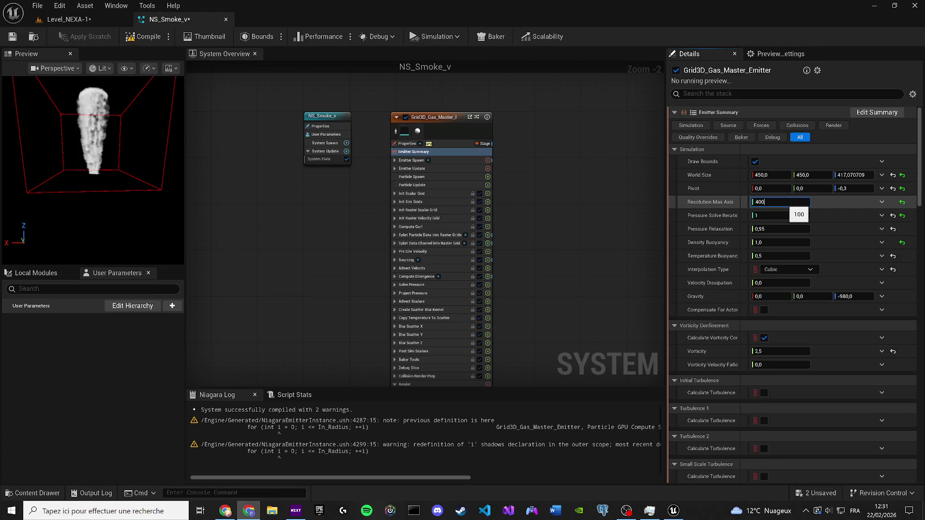
pyautogui.press('Return')
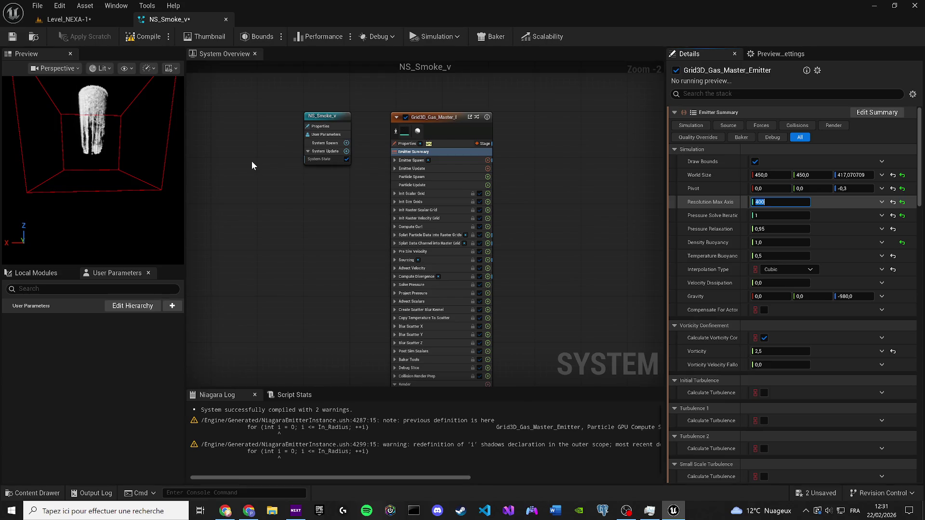
pyautogui.click(252, 162)
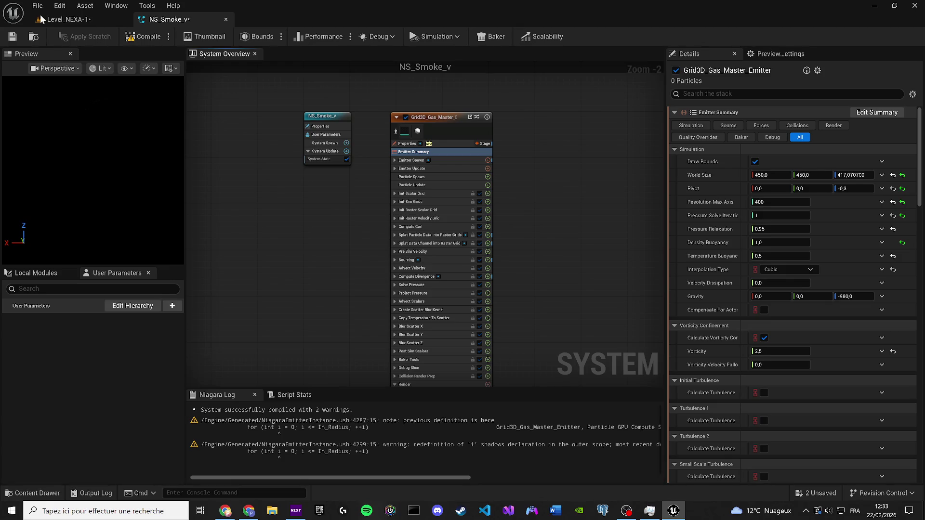
# - View the corridor level, then go back to the NS_Smoke_v system editor
pyautogui.click(41, 17)
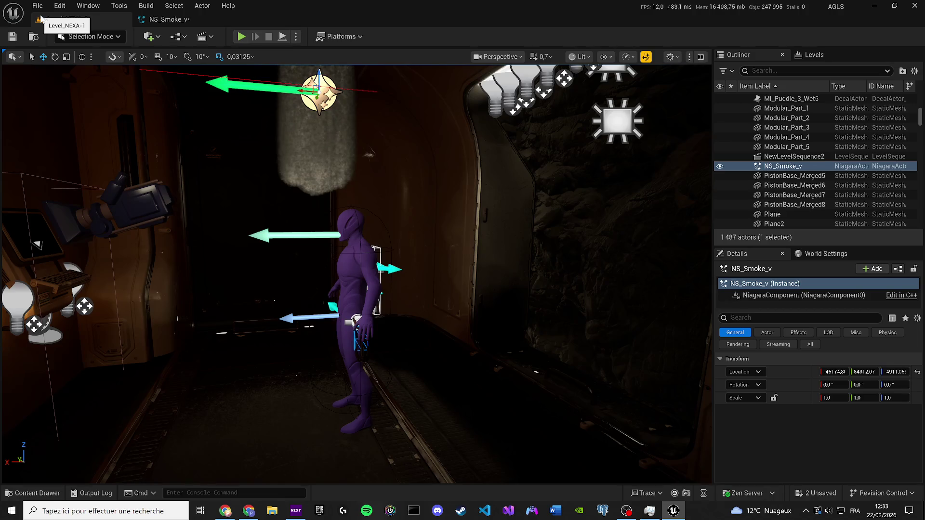
pyautogui.click(168, 19)
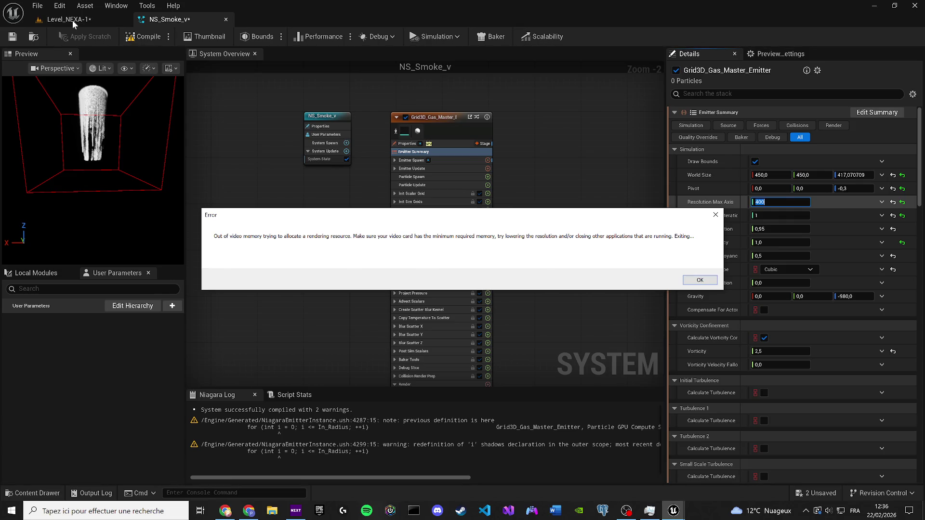
# - Dismiss the 'Out of video memory' error dialog with OK
pyautogui.click(700, 280)
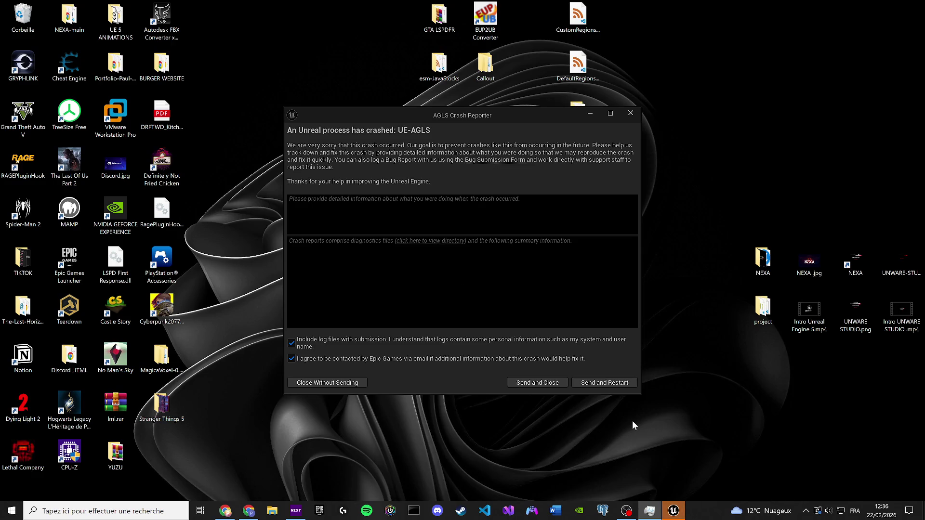
# - Send the crash report and close the AGLS Crash Reporter
pyautogui.click(554, 385)
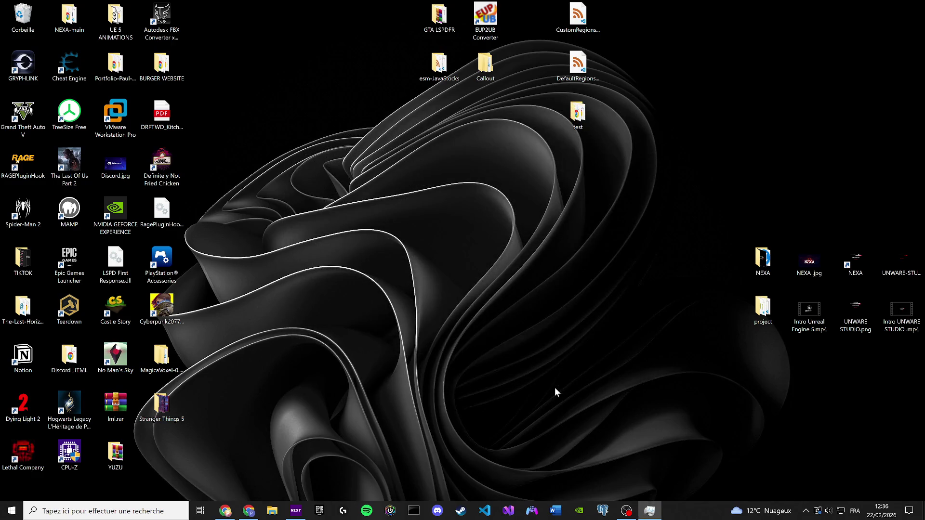